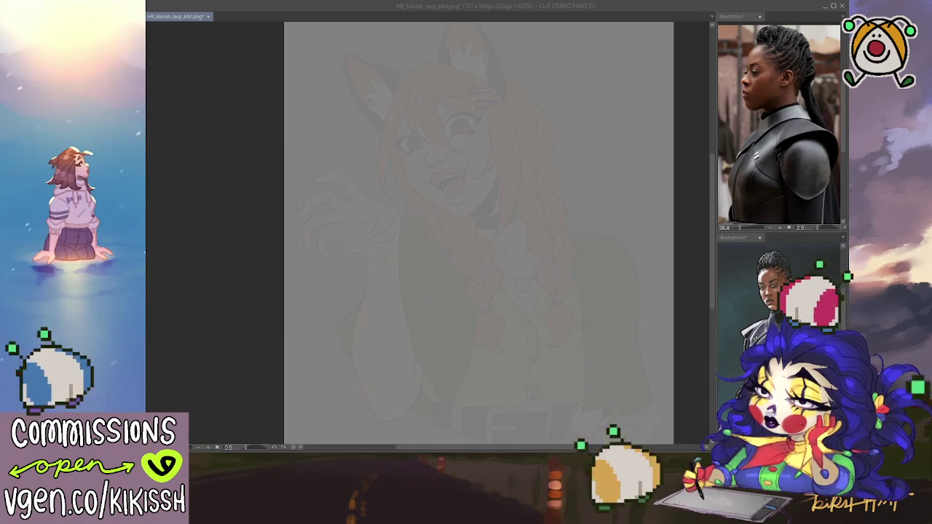
Bring the Clip Studio Paint painting window back into focus
click(497, 359)
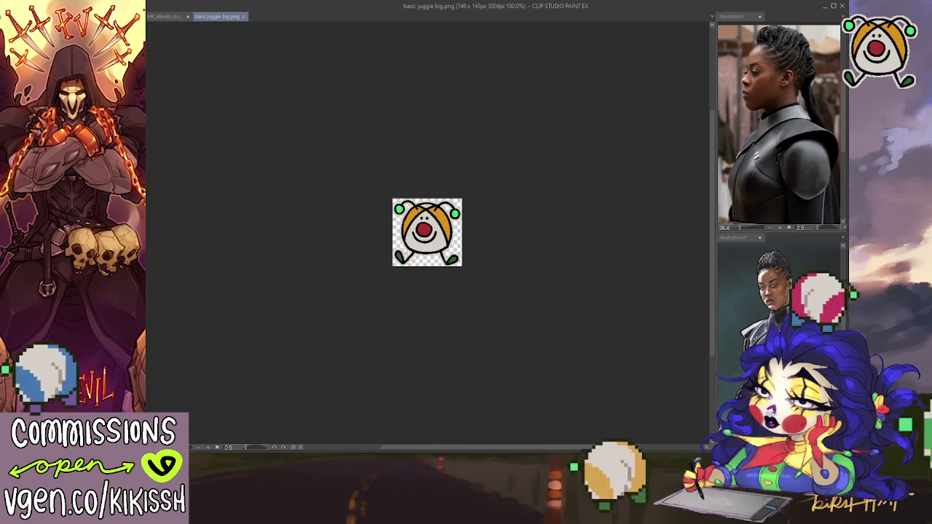
Free-transform the juggie mascot image, commit it, then close basic juggie big.png
key(ctrl+t)
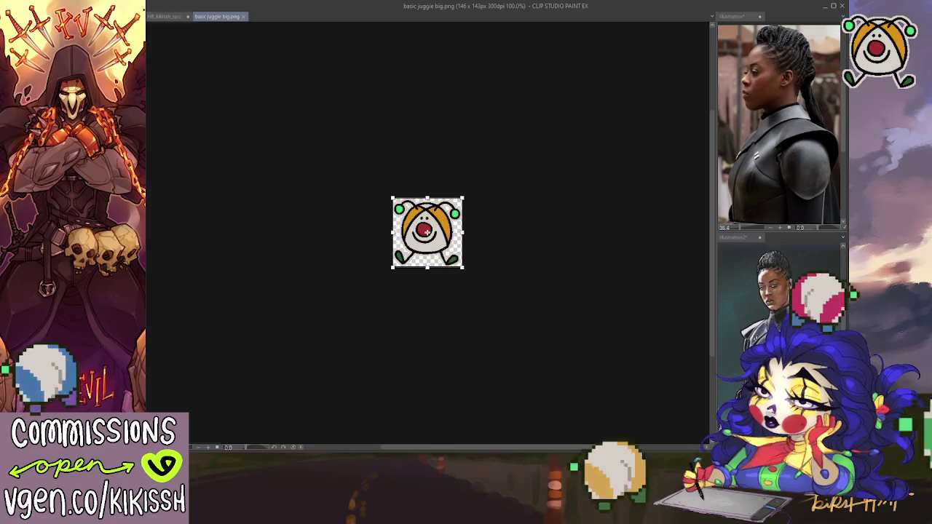
key(Return)
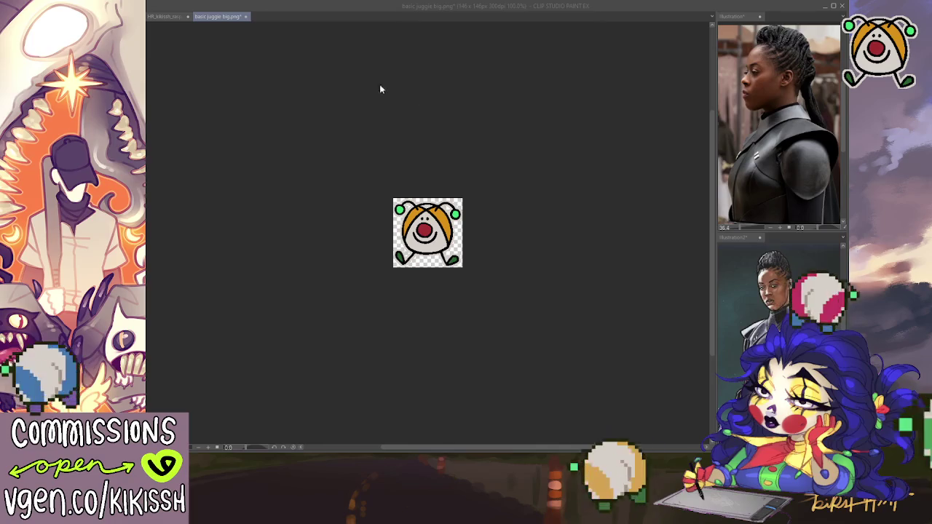
click(245, 16)
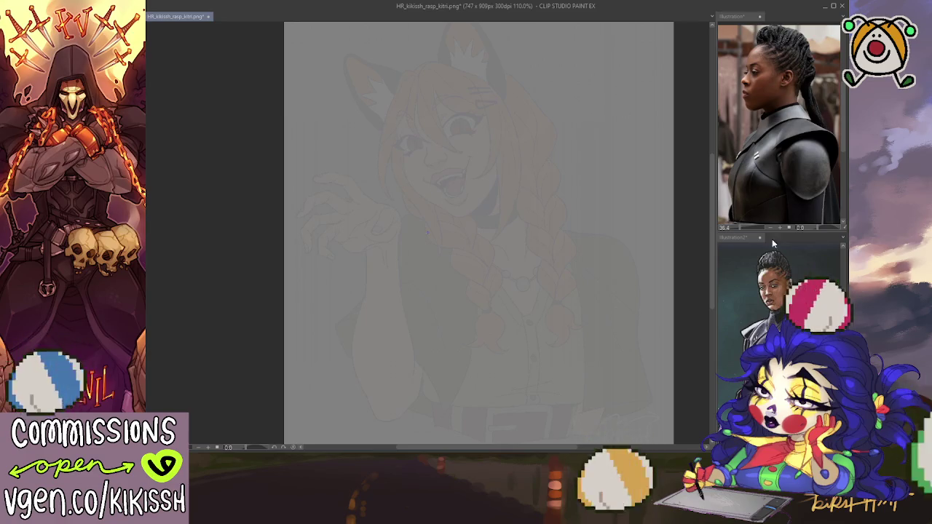
drag(487, 166, 446, 275)
key(ctrl+z)
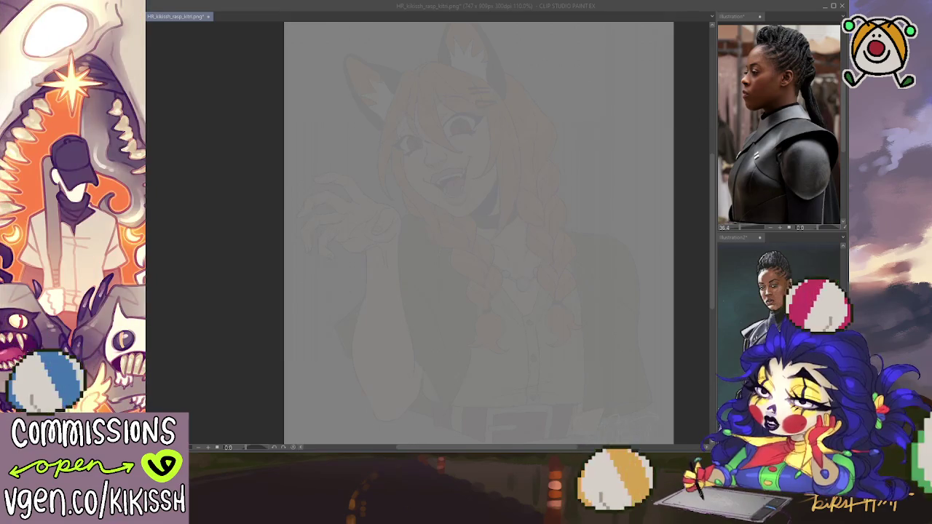
drag(479, 133, 496, 161)
mouse_move(499, 224)
mouse_down()
mouse_move(489, 231)
mouse_move(507, 158)
mouse_move(574, 102)
mouse_move(625, 80)
mouse_up()
mouse_move(466, 117)
mouse_down()
mouse_move(524, 233)
mouse_move(422, 218)
mouse_up()
drag(437, 116, 464, 204)
drag(477, 128, 464, 145)
key(Delete)
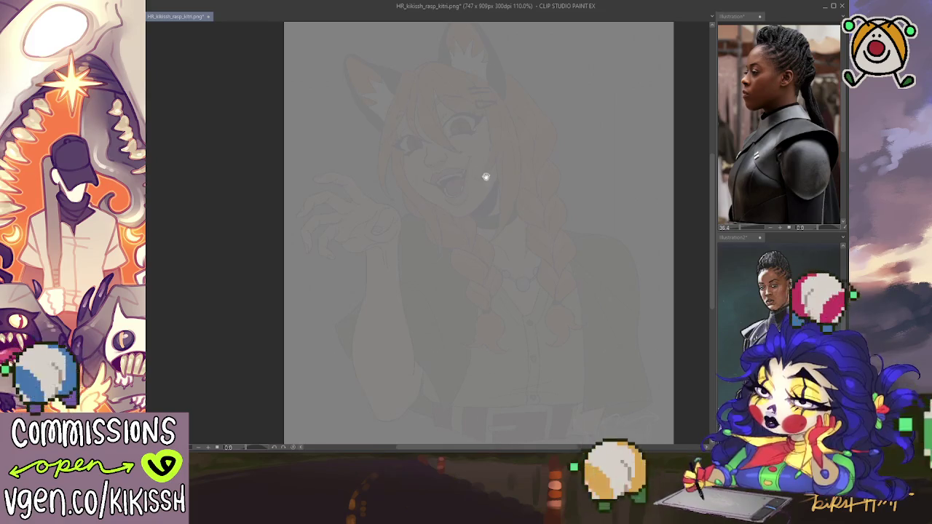
key(ctrl+z)
drag(426, 106, 443, 178)
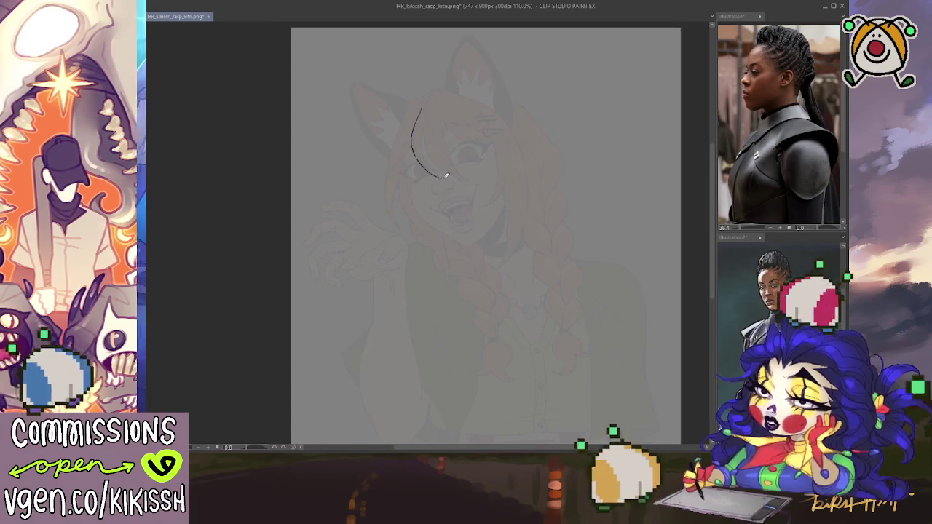
drag(427, 102, 421, 143)
drag(472, 181, 434, 100)
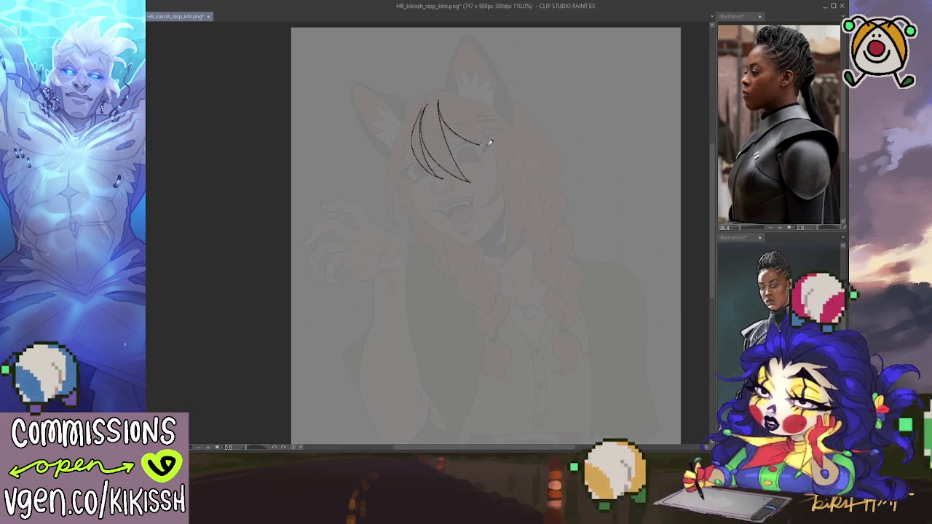
mouse_move(489, 143)
mouse_down()
mouse_move(488, 204)
mouse_move(506, 243)
mouse_move(494, 267)
mouse_move(514, 120)
mouse_up()
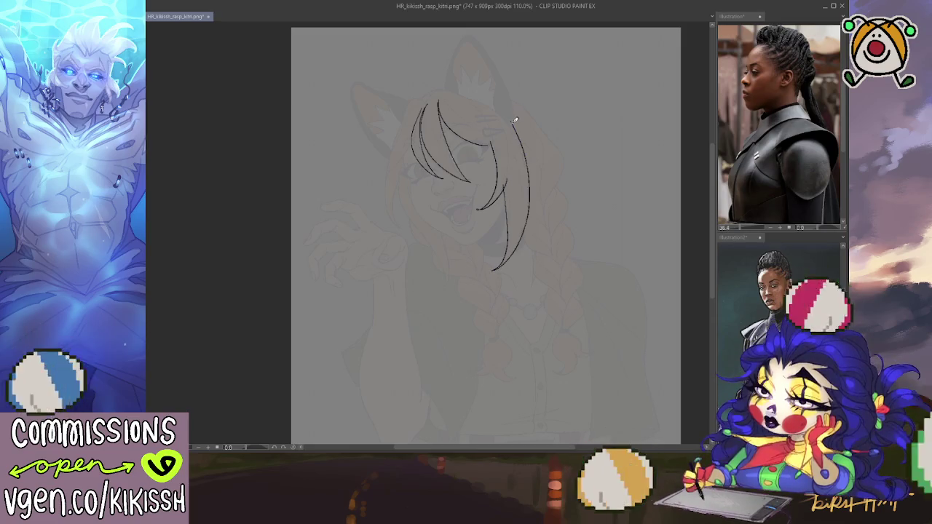
drag(420, 100, 392, 153)
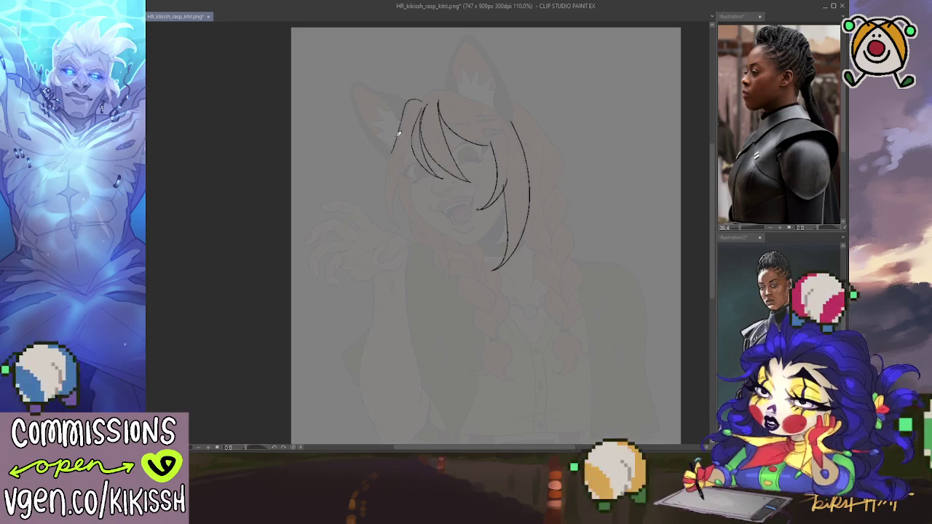
mouse_move(425, 97)
mouse_down()
mouse_move(391, 141)
mouse_move(376, 219)
mouse_move(405, 158)
mouse_move(426, 229)
mouse_move(449, 255)
mouse_up()
key(ctrl+z)
key(ctrl+z)
drag(417, 221, 436, 284)
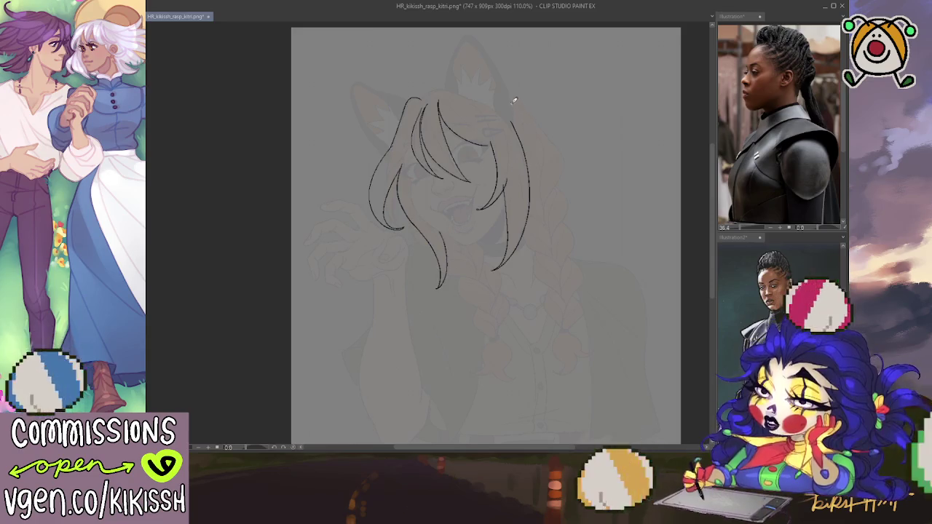
drag(406, 108, 486, 98)
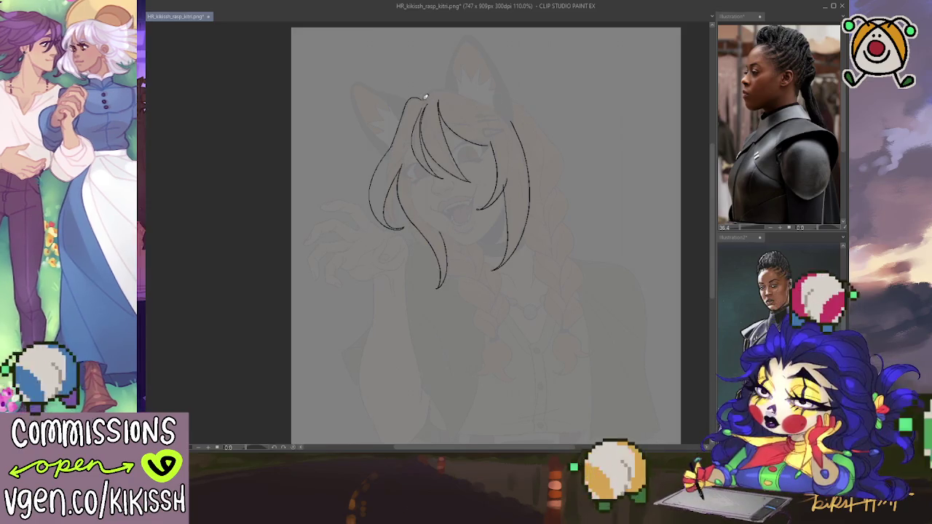
drag(512, 128, 519, 145)
drag(476, 93, 523, 142)
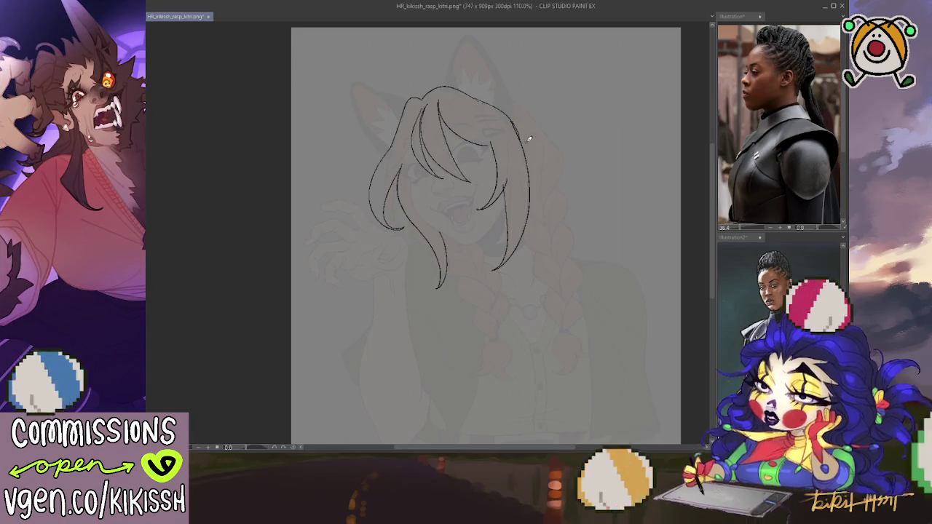
mouse_move(507, 97)
mouse_down()
mouse_move(555, 184)
mouse_move(550, 220)
mouse_up()
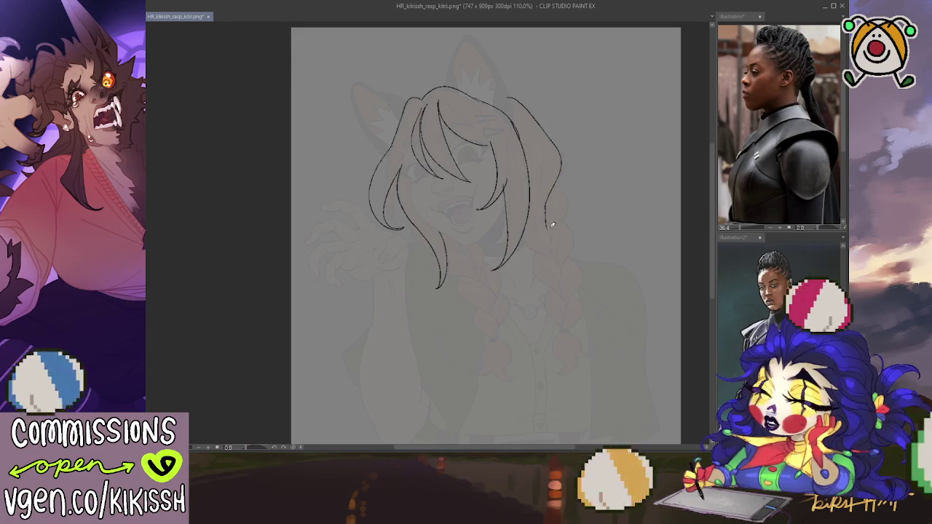
mouse_move(553, 182)
mouse_down()
mouse_move(568, 226)
mouse_move(572, 328)
mouse_up()
key(Delete)
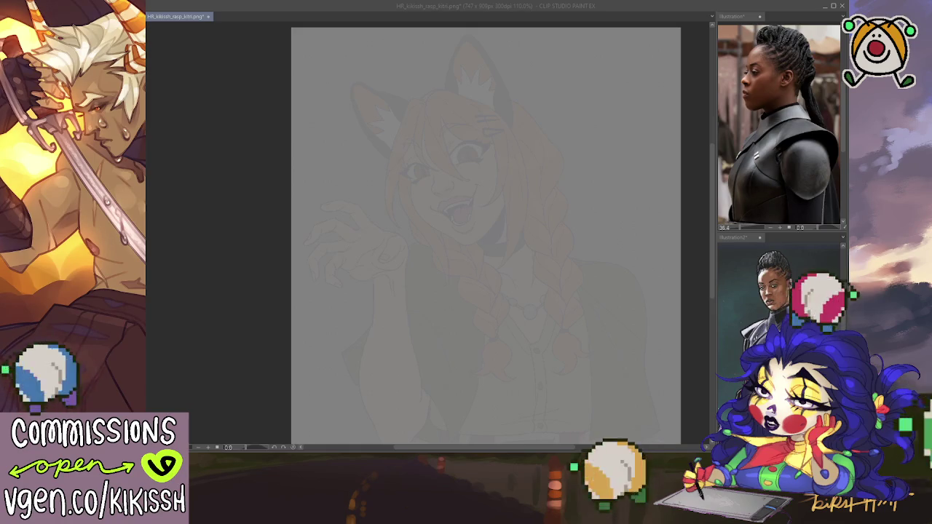
key(alt+Tab)
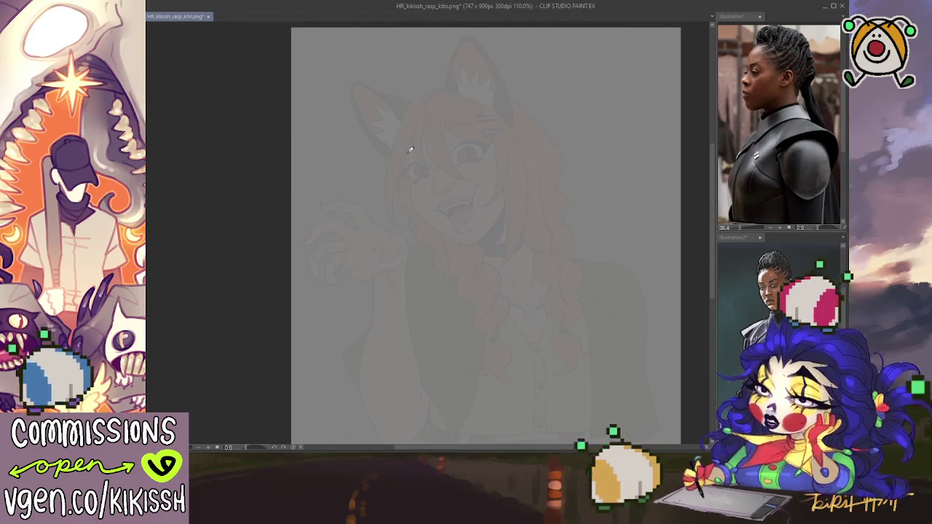
Replace rough ear and chin strokes with a left cheek line and a smooth chin-to-jaw curve
key(ctrl+z)
mouse_move(404, 129)
mouse_down()
mouse_move(411, 194)
mouse_move(447, 234)
mouse_move(497, 217)
mouse_up()
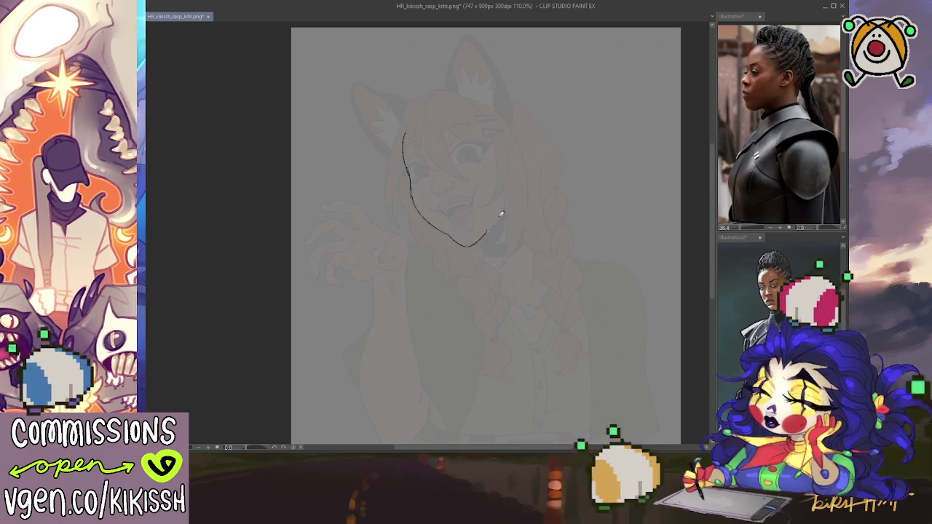
key(ctrl+z)
drag(447, 234, 508, 206)
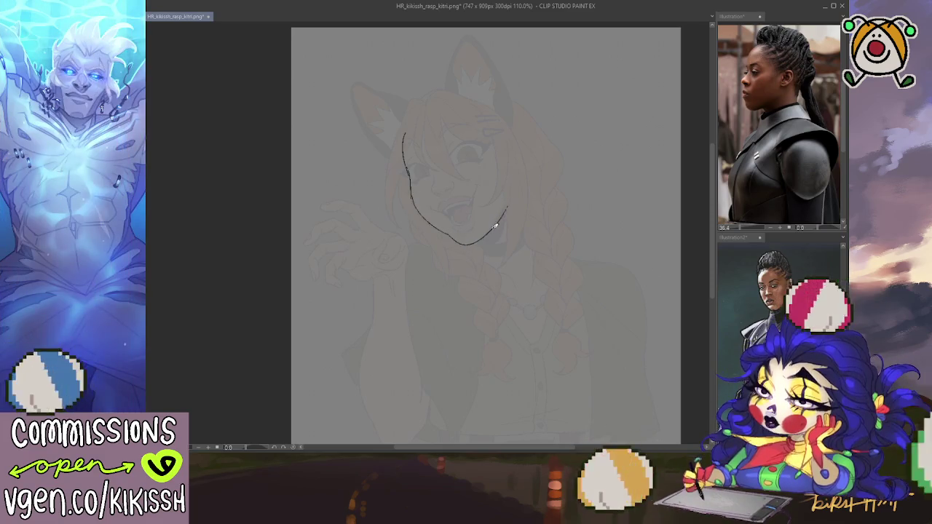
Try neck, right jaw and both shoulder lines, then delete all the new strokes
drag(479, 243, 495, 260)
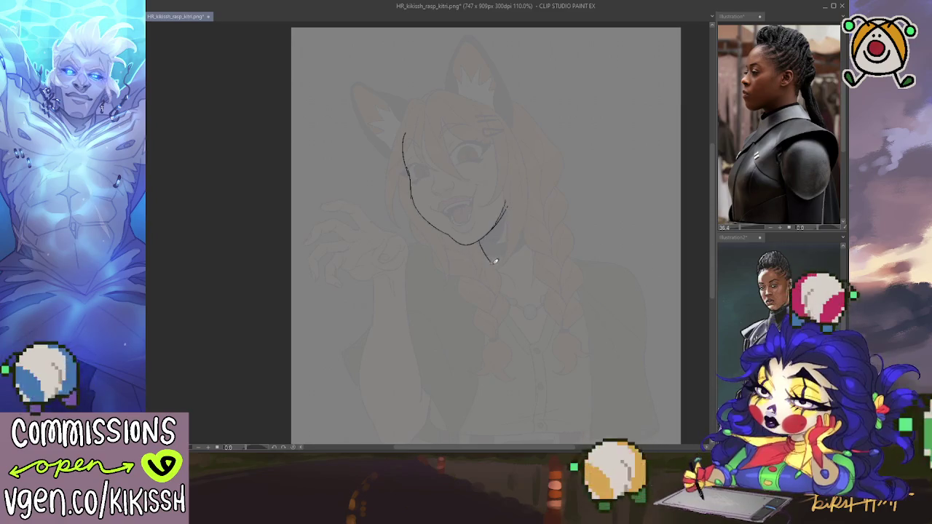
mouse_move(520, 195)
mouse_down()
mouse_move(536, 249)
mouse_move(547, 256)
mouse_up()
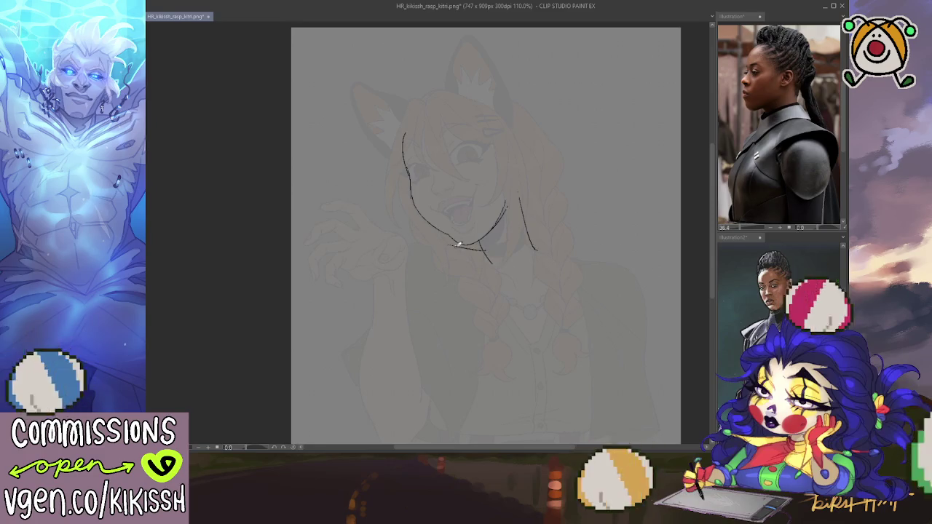
drag(466, 243, 402, 260)
drag(534, 251, 575, 257)
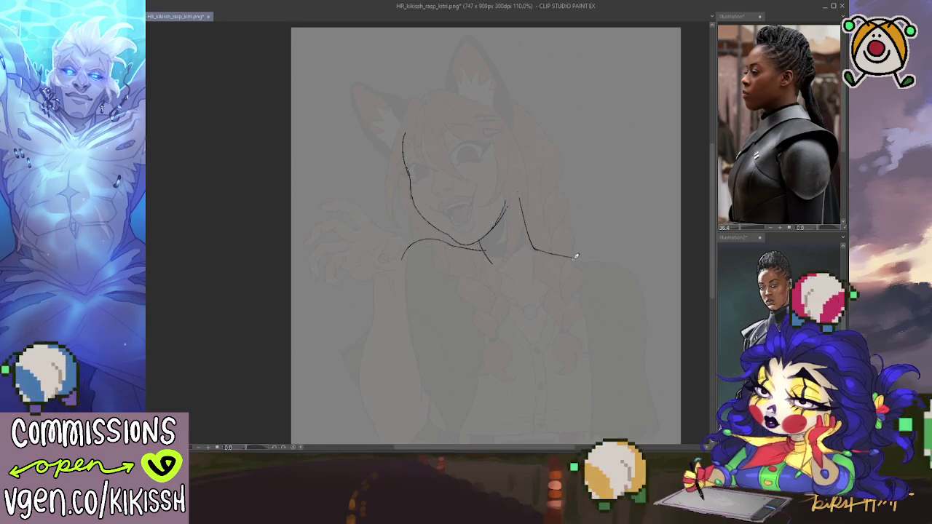
drag(631, 280, 643, 370)
key(Delete)
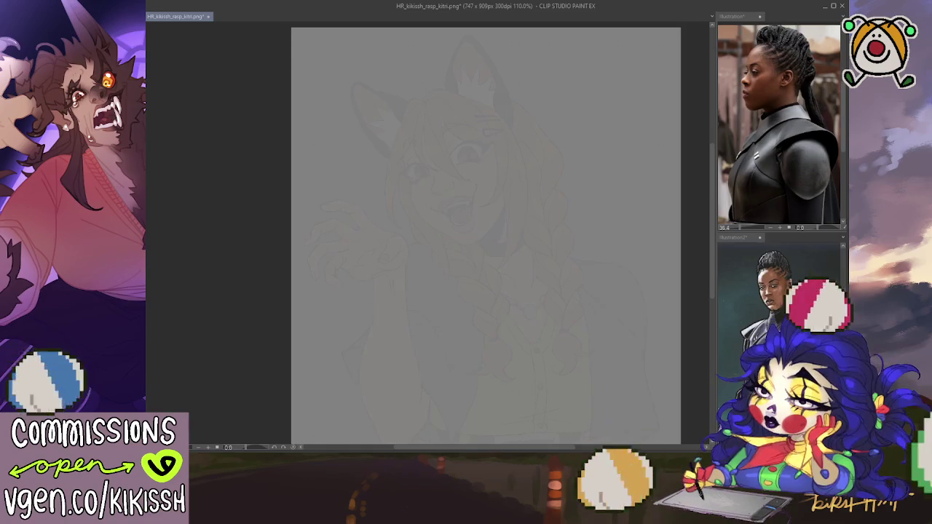
Enlarge the pen brush and draw an arc over the top of the head circle
mouse_move(487, 138)
mouse_down()
mouse_move(499, 96)
mouse_move(474, 95)
mouse_up()
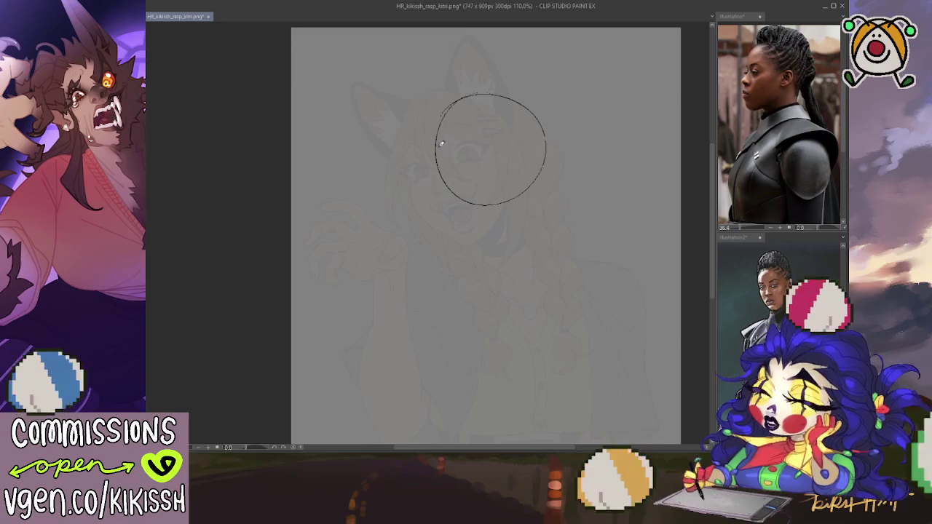
mouse_move(468, 72)
mouse_down()
mouse_move(429, 144)
mouse_move(533, 102)
mouse_move(531, 109)
mouse_up()
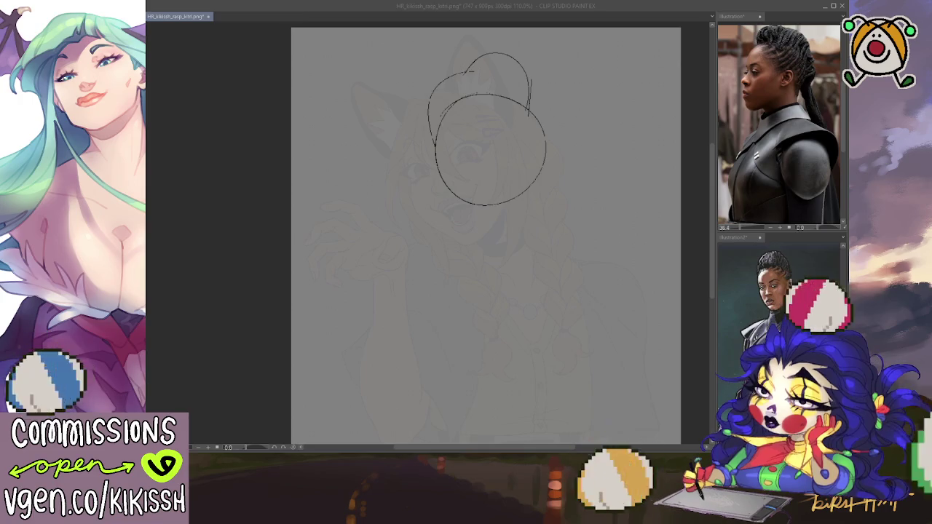
key(alt+Tab)
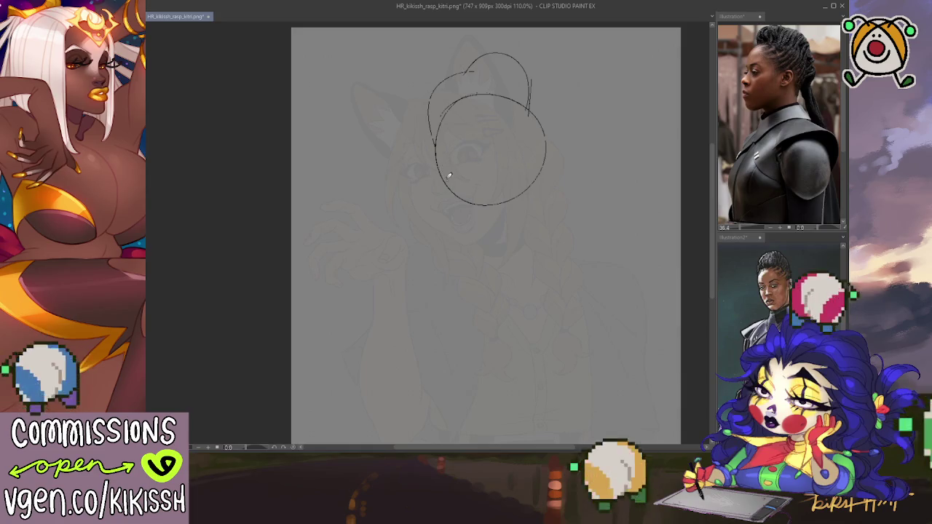
Draw the left cheek, right jaw line and a rounded chin beneath the head circle
drag(442, 167, 447, 207)
drag(545, 156, 528, 244)
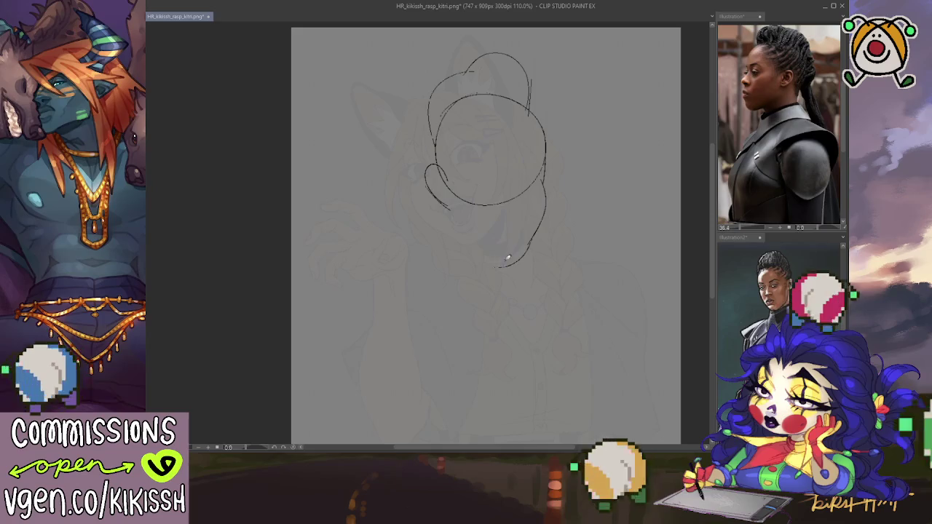
drag(499, 257, 477, 247)
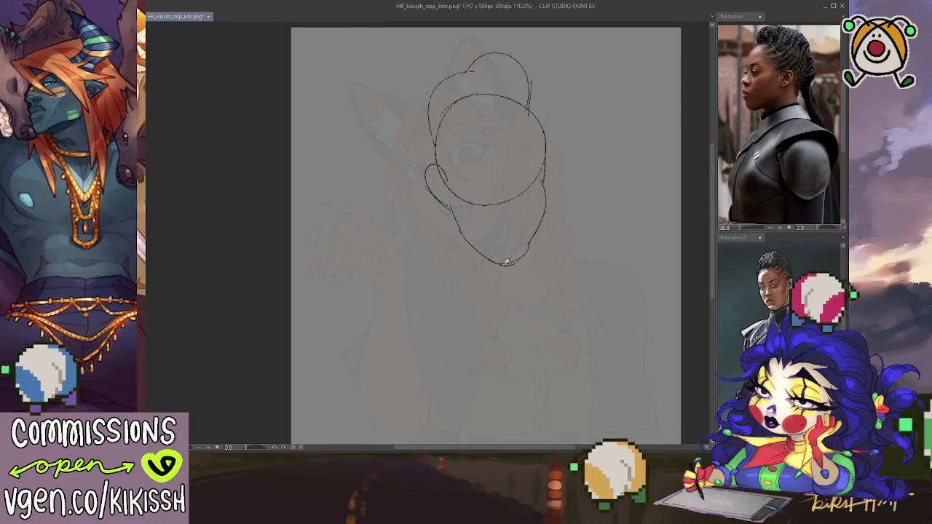
drag(509, 263, 528, 246)
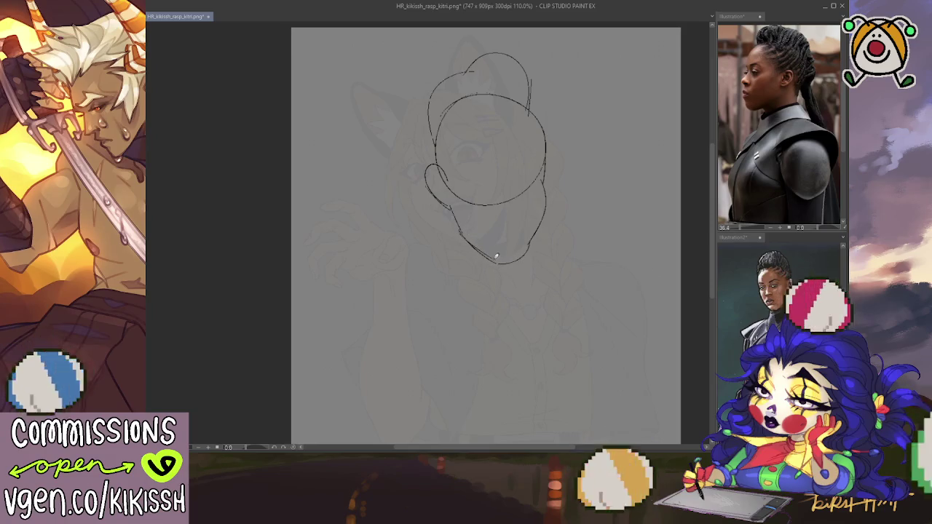
mouse_move(503, 258)
mouse_down()
mouse_move(522, 255)
mouse_move(477, 255)
mouse_up()
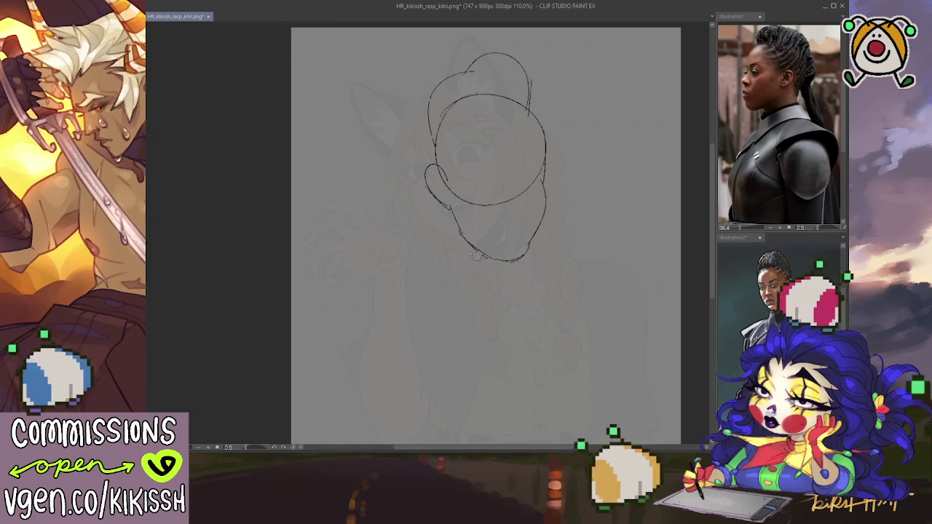